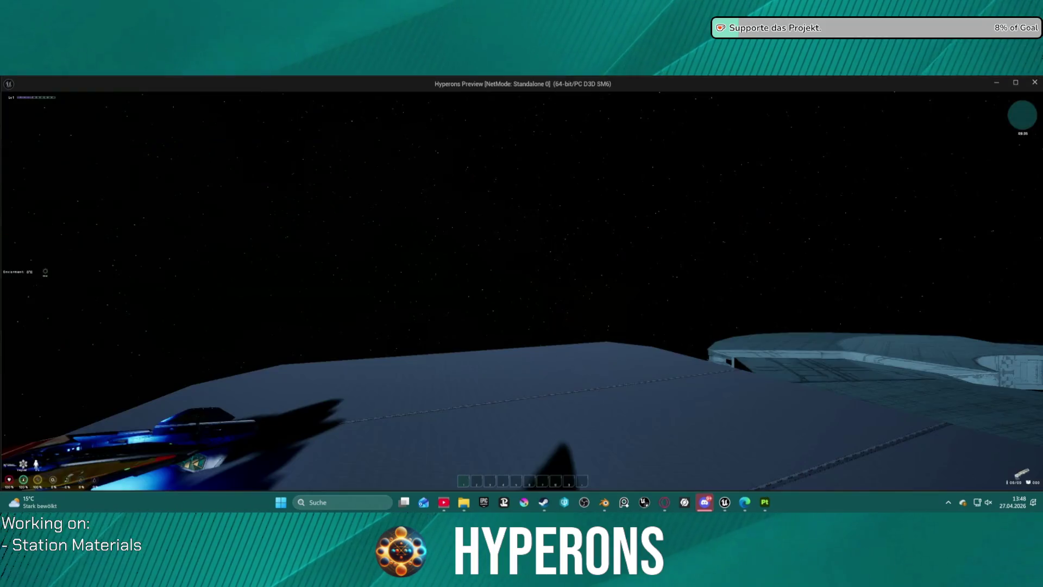
Walk the character to the ship, board it with F, fly near the station, then end the preview
key("w")
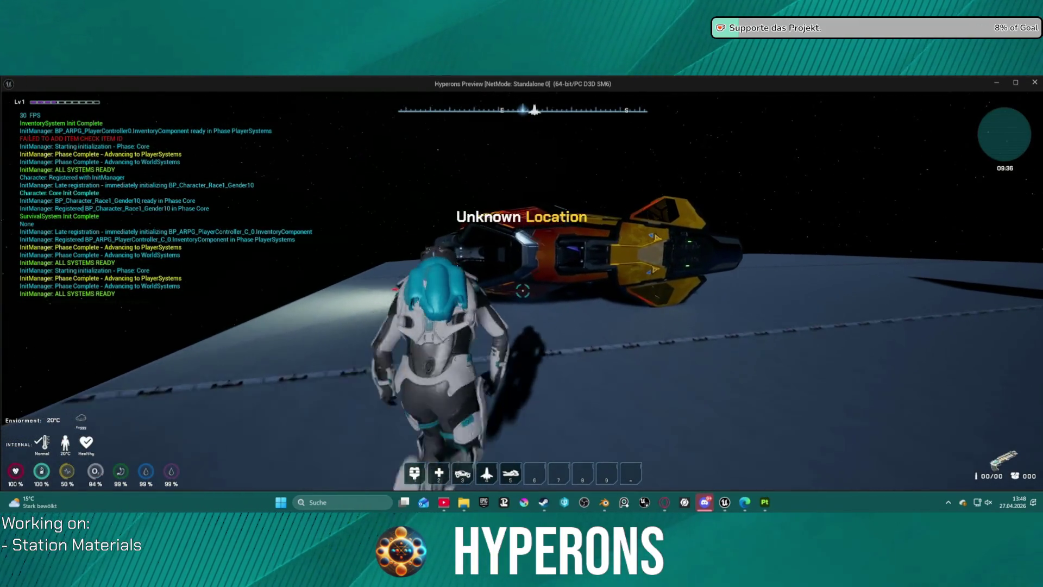
key("f")
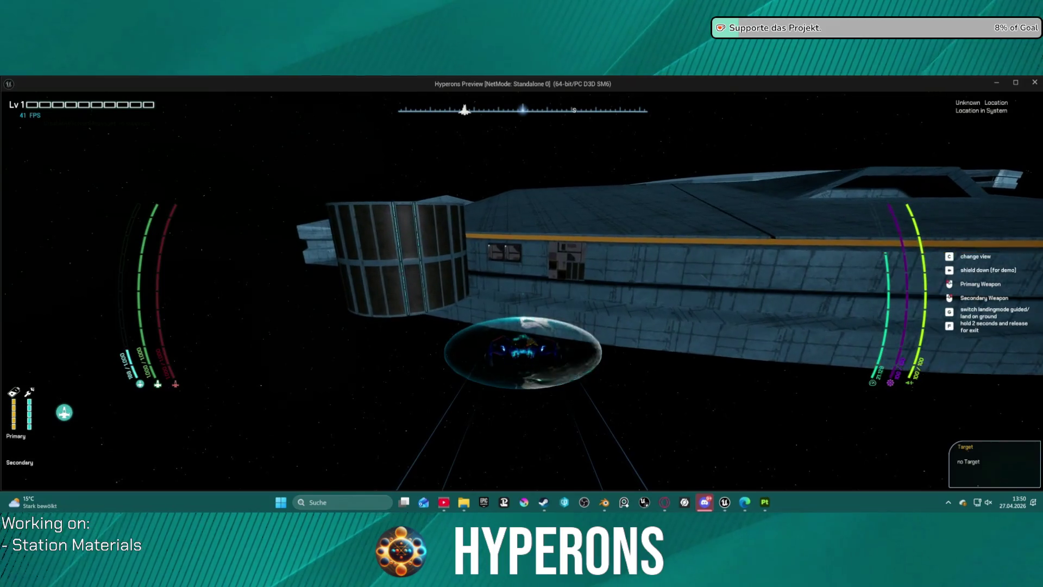
key("Escape")
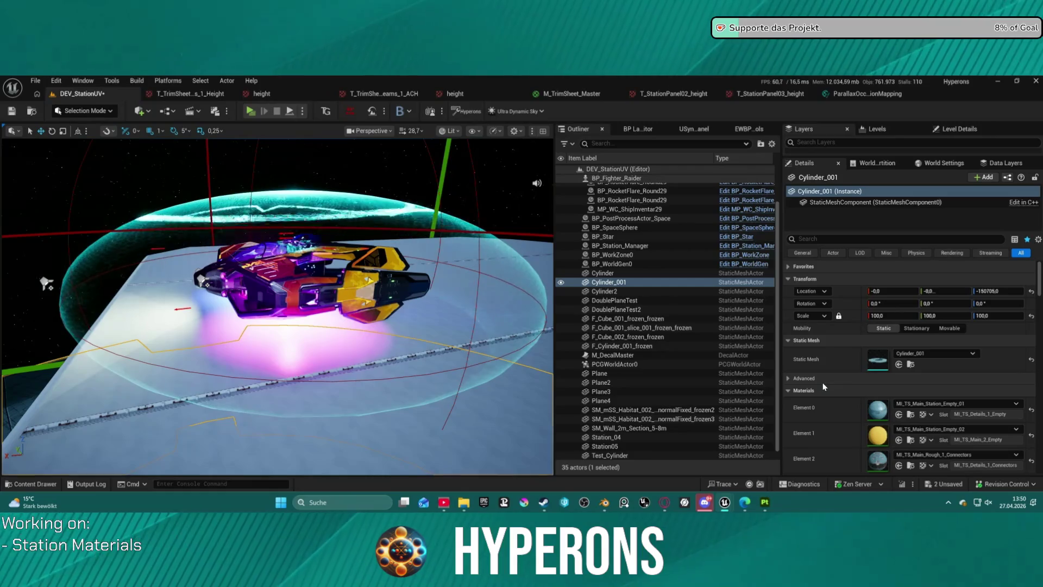
Glance at the M_TrimSheet_Master graph, then frame Cylinder_001 and select Test_Cylinder in the Outliner
left_click(588, 95)
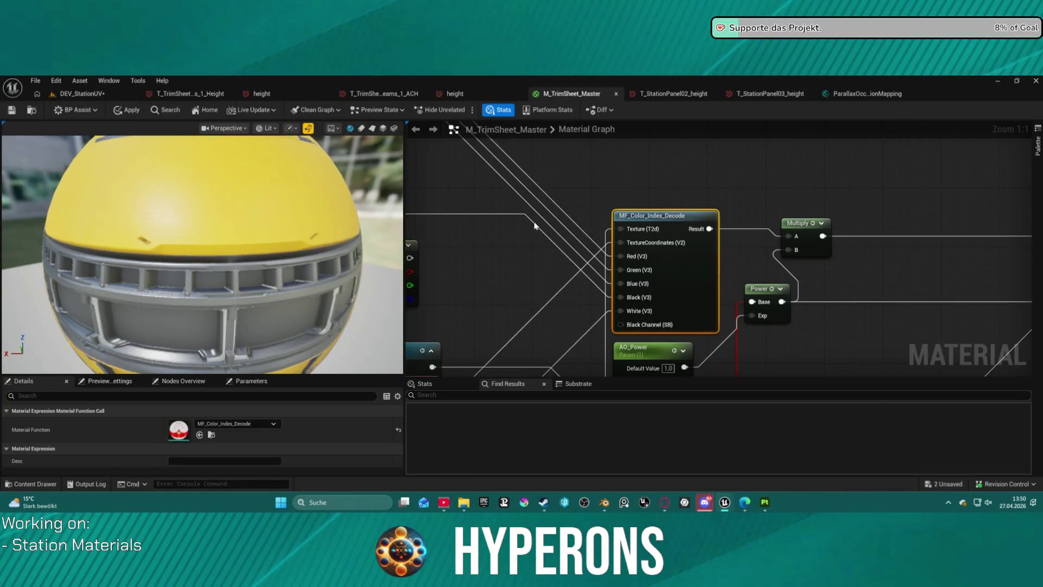
scroll(527, 227, "down", 3)
left_click(65, 95)
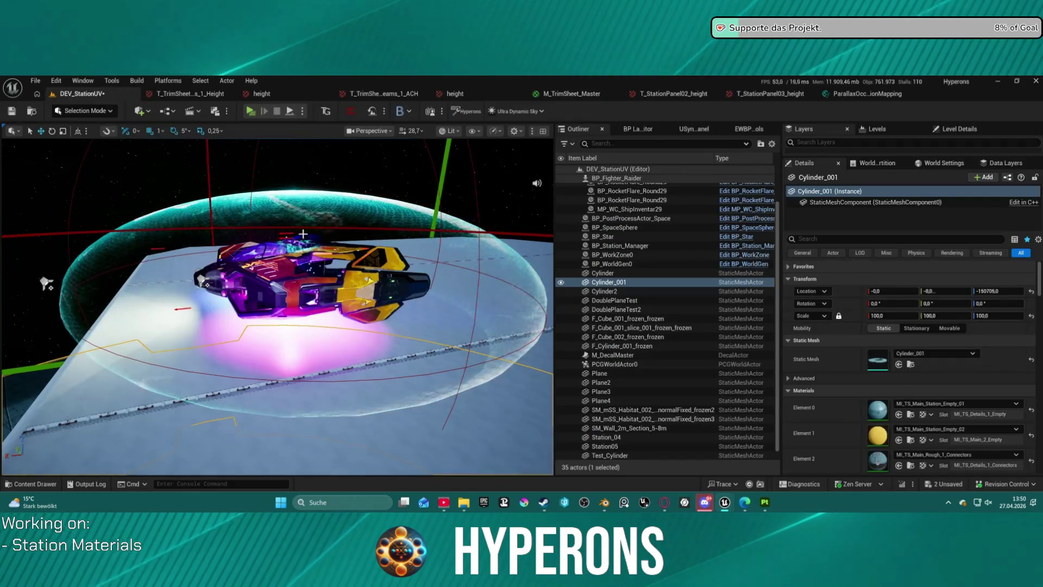
scroll(277, 304, "up", 5)
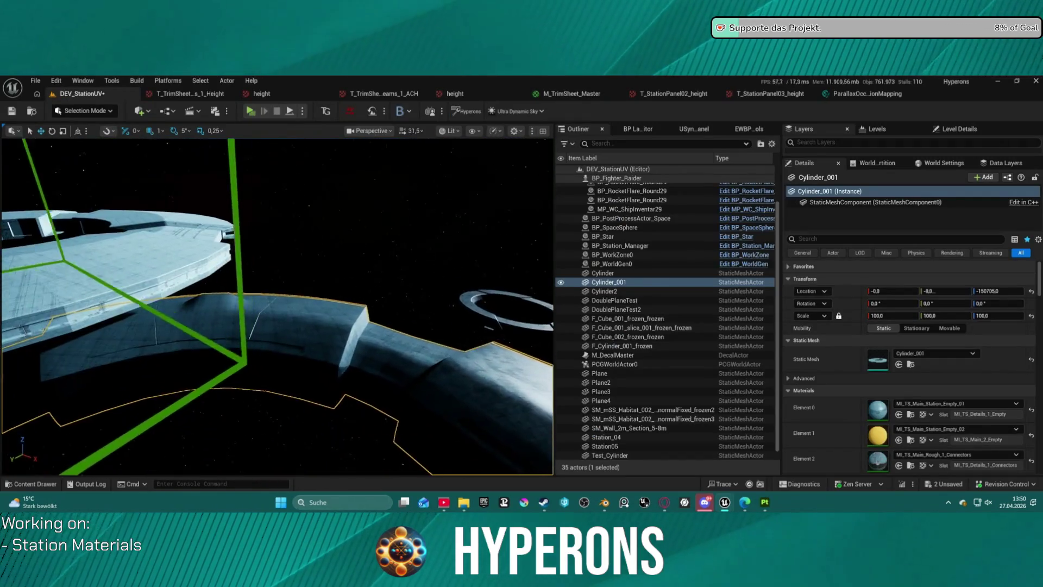
key("f")
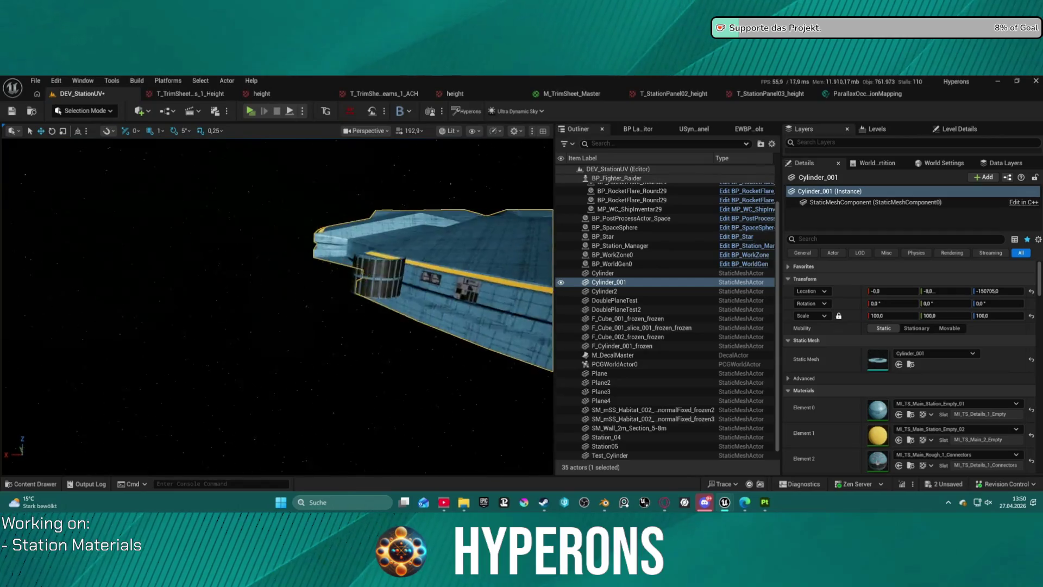
left_click(282, 212)
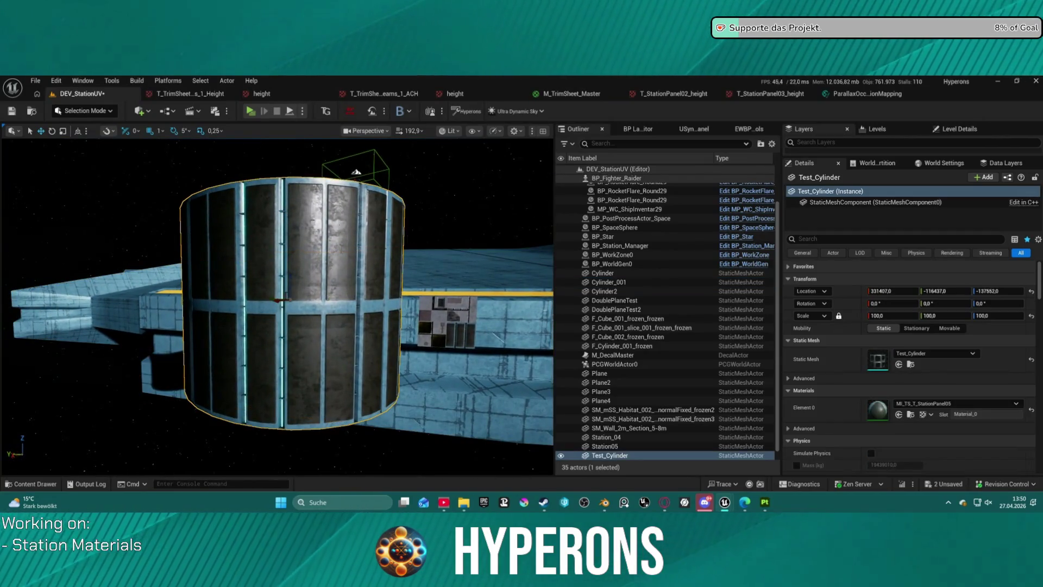
Filter Test_Cylinder's Details to Rendering and scroll through its expanded advanced material and rendering options
left_click(952, 253)
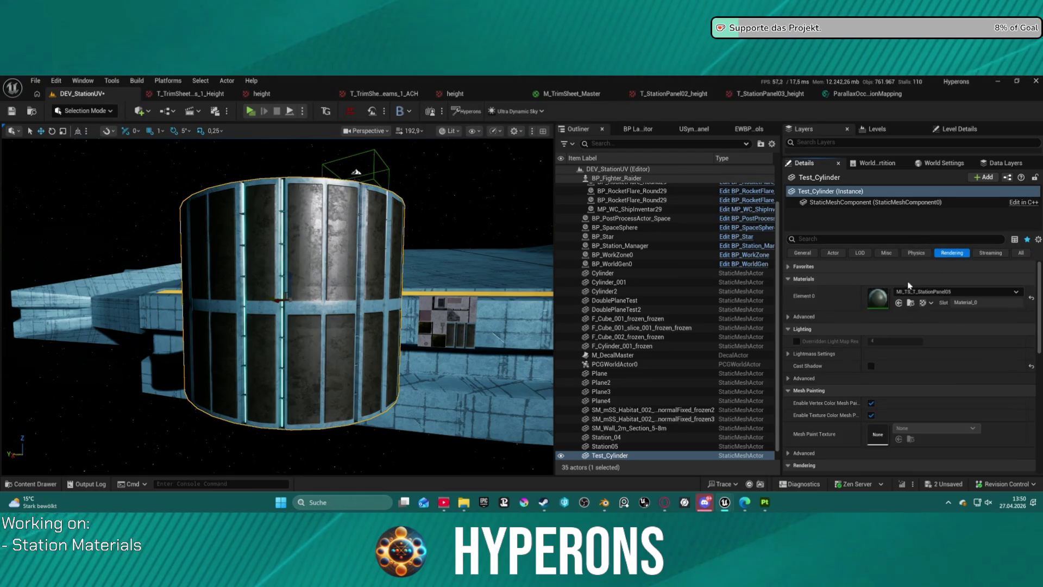
left_click(789, 317)
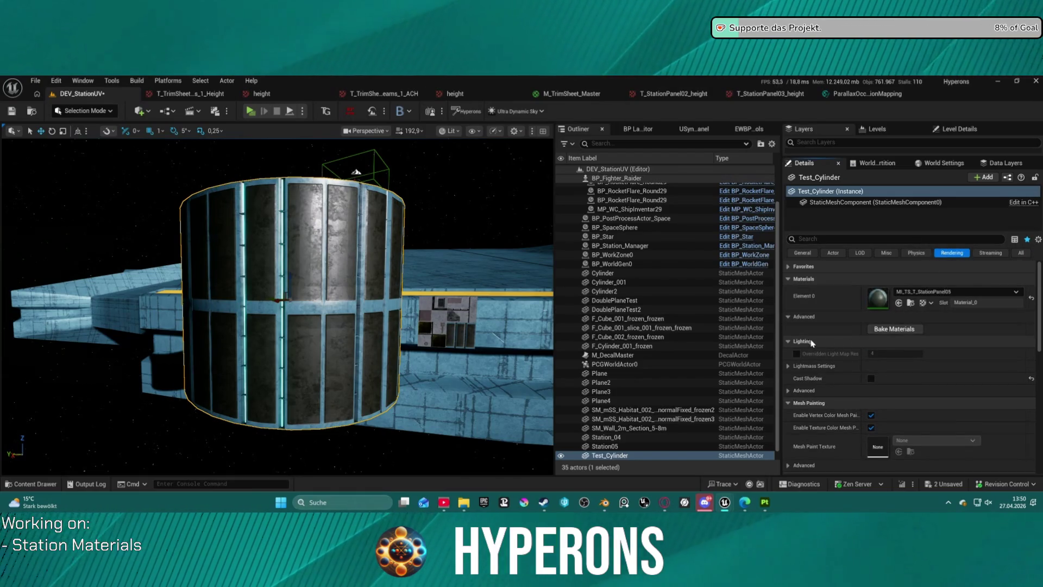
scroll(865, 365, "down", 8)
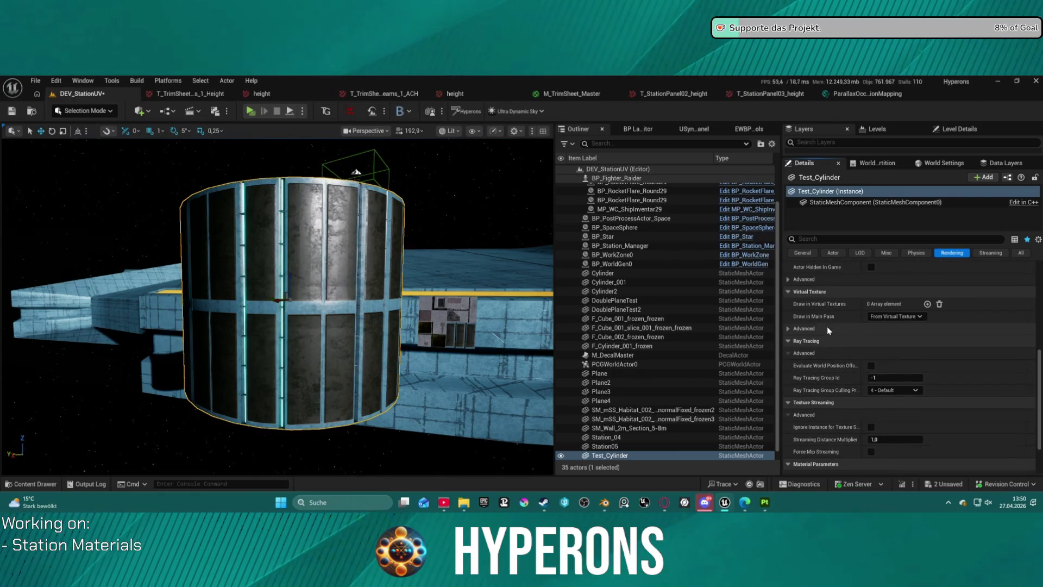
scroll(828, 330, "up", 4)
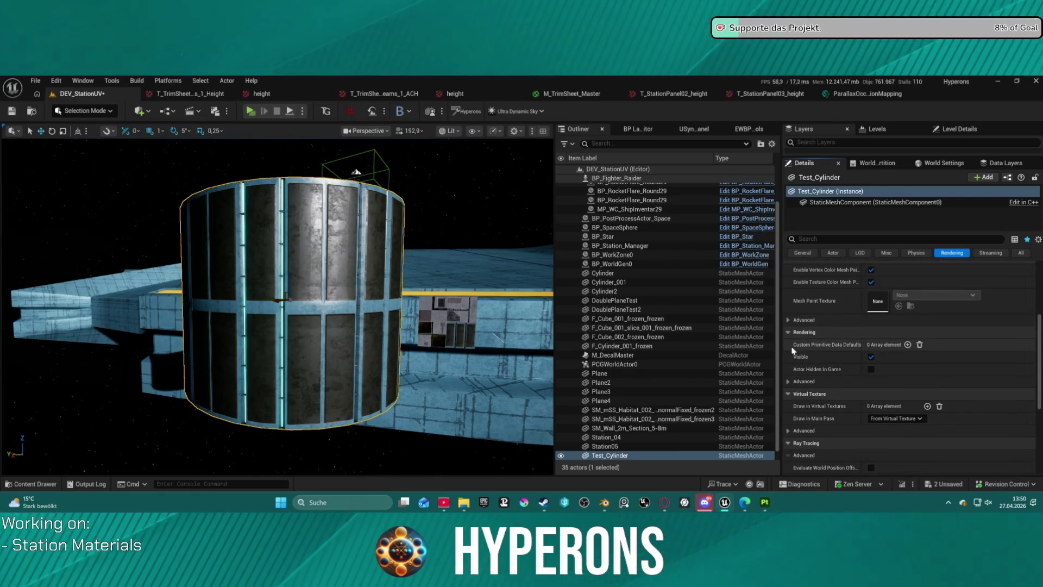
left_click(789, 382)
scroll(837, 381, "down", 3)
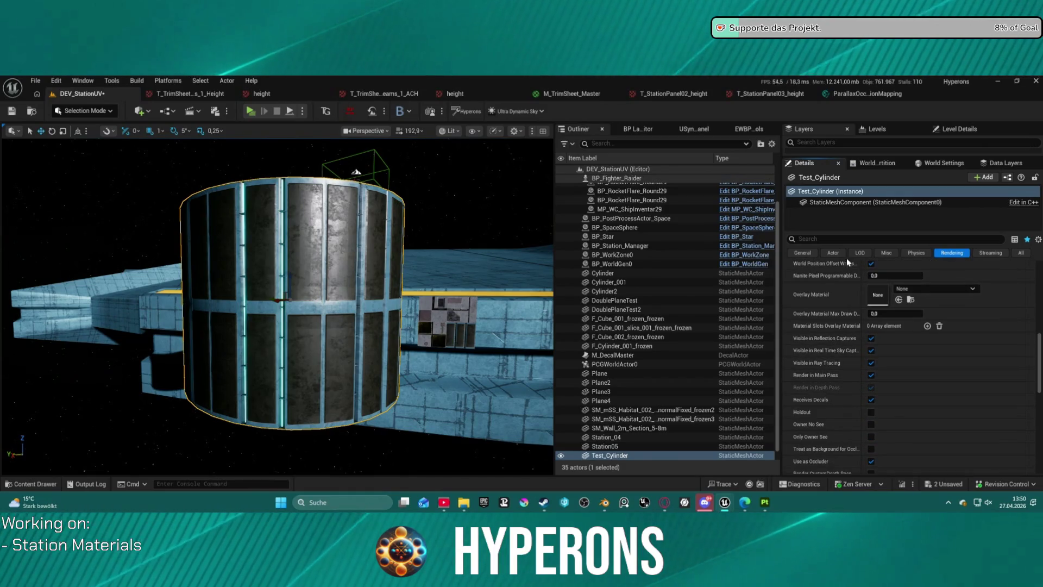
scroll(842, 304, "down", 2)
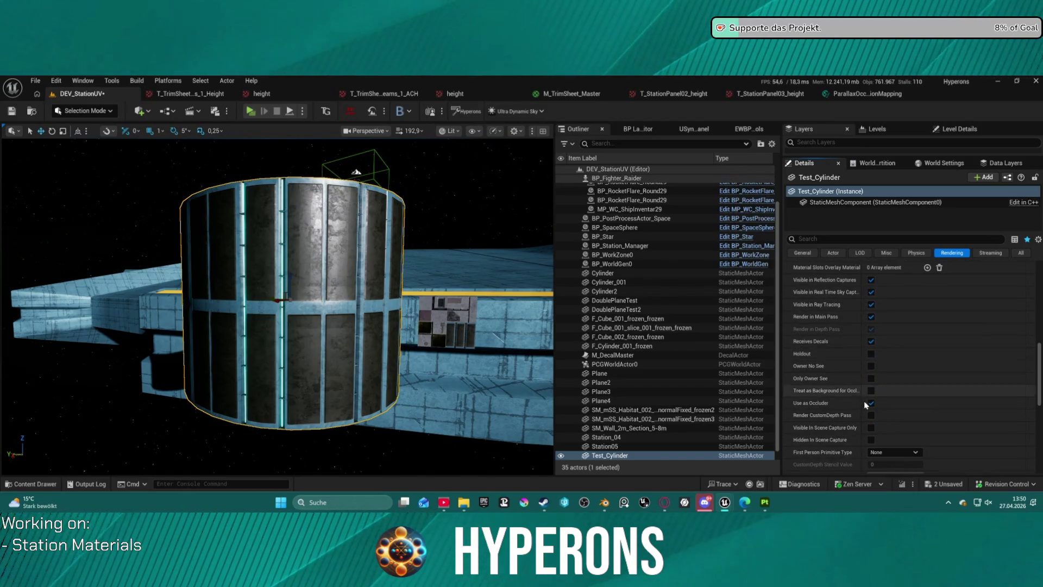
scroll(866, 402, "down", 4)
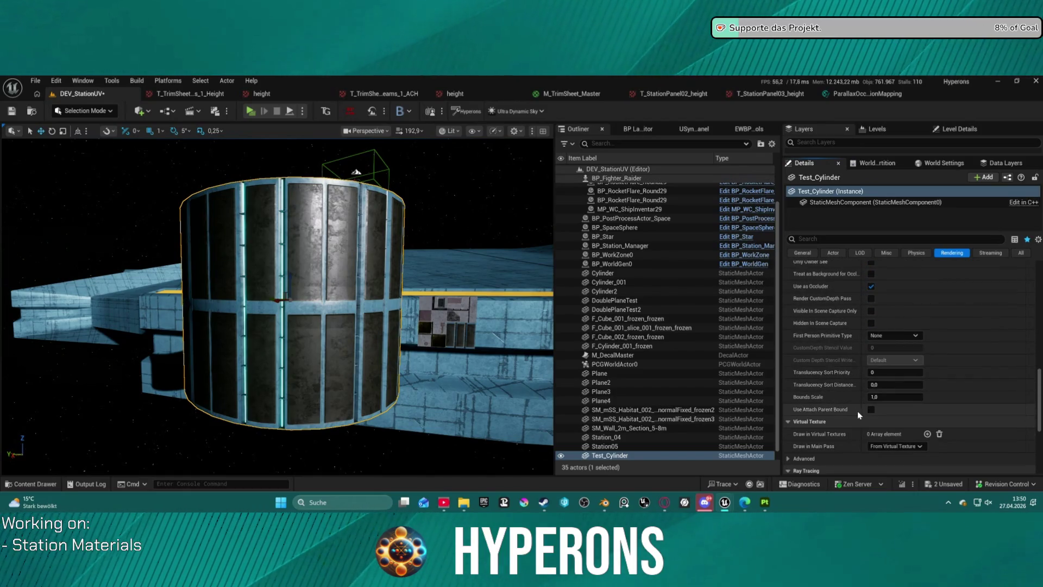
scroll(891, 403, "down", 3)
type("em")
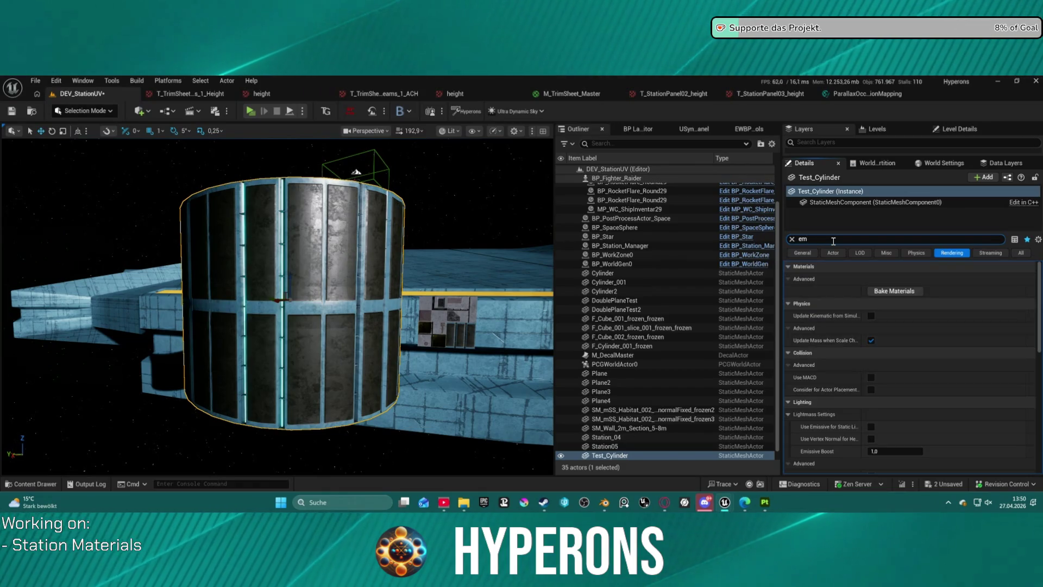
Search 'emiss', try Emissive Boost (left at 1.0) and Emissive Light Source, then clear the search
type("iss")
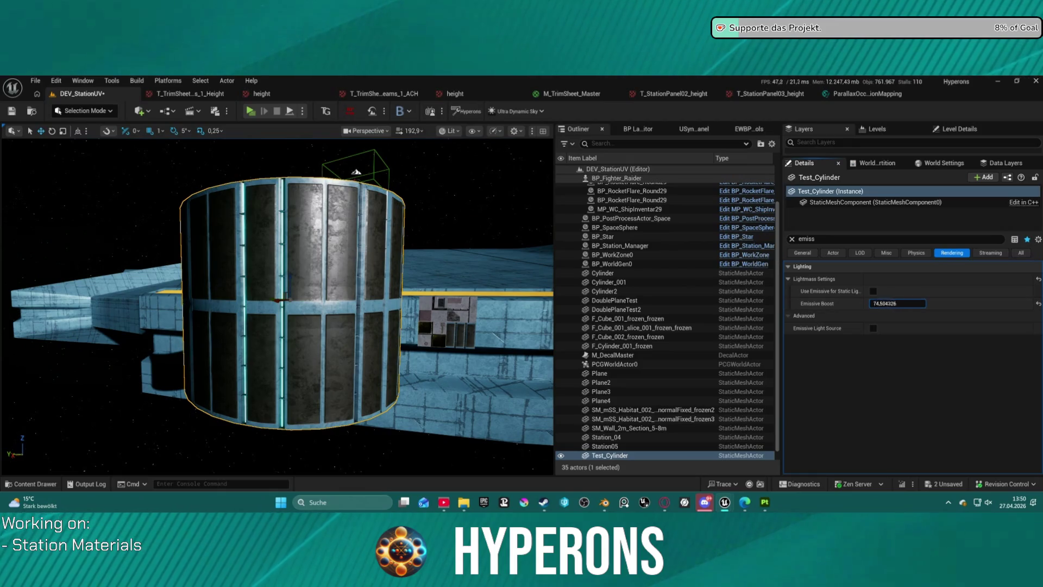
left_click_drag(897, 303, 815, 280)
type("1")
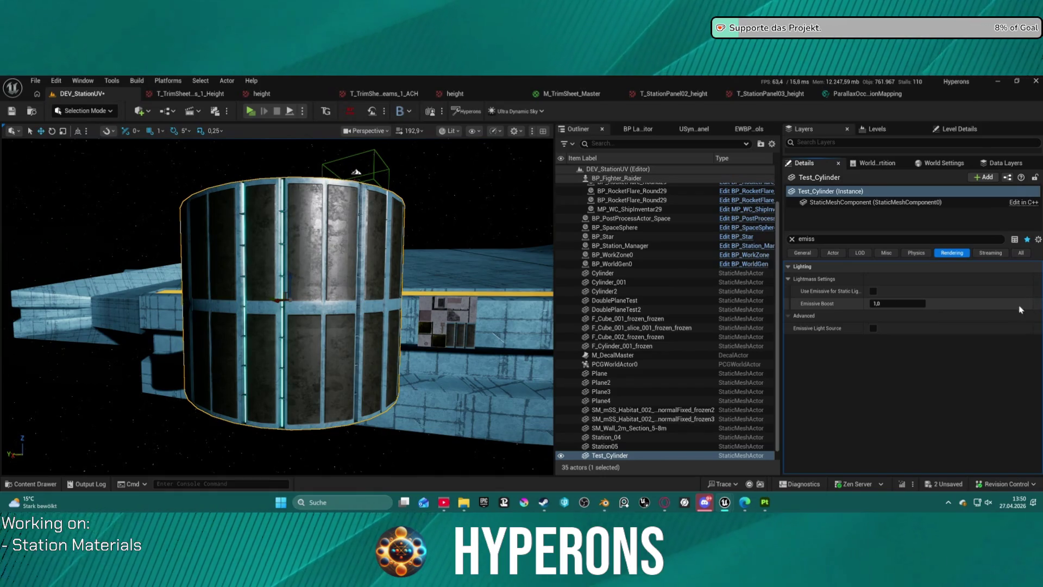
left_click(874, 330)
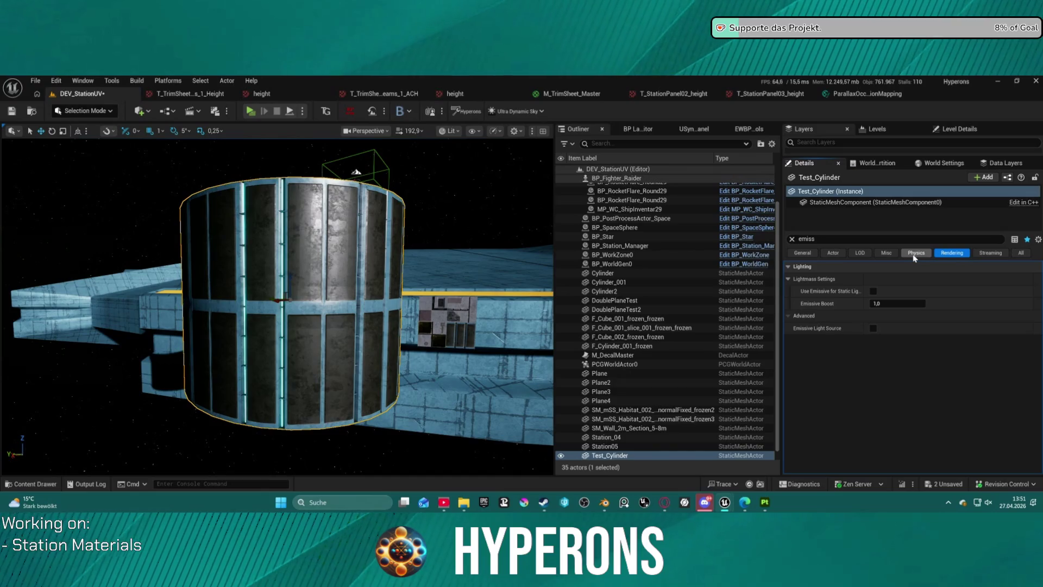
left_click(792, 239)
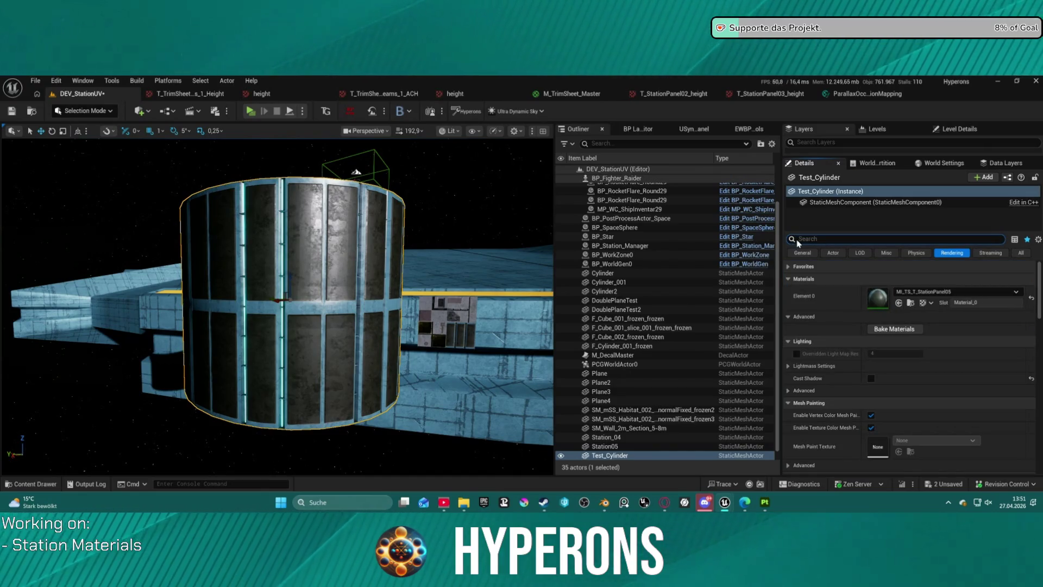
left_click(562, 92)
scroll(805, 253, "down", 8)
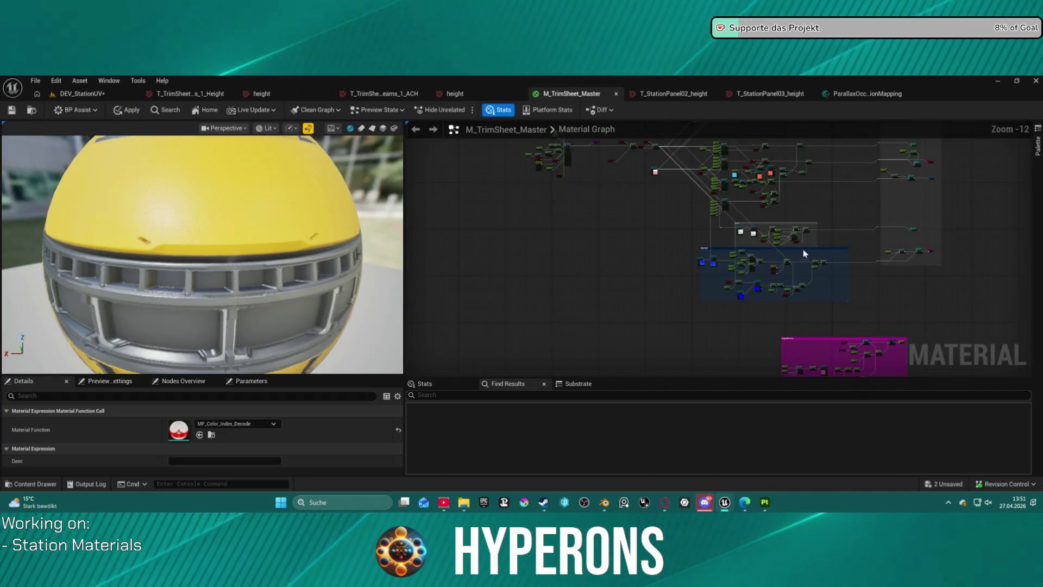
left_click_drag(804, 253, 631, 182)
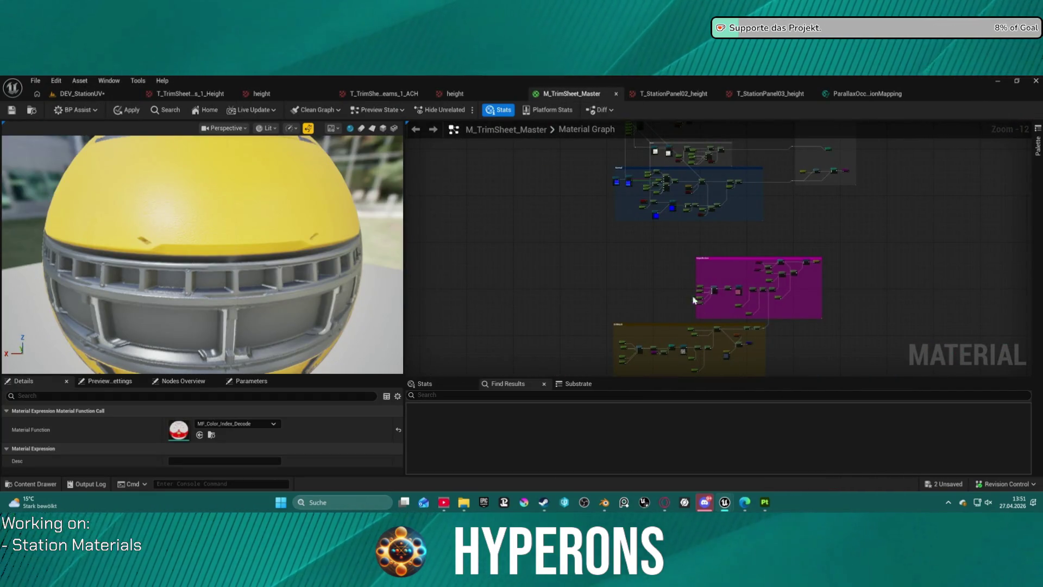
left_click_drag(694, 299, 646, 265)
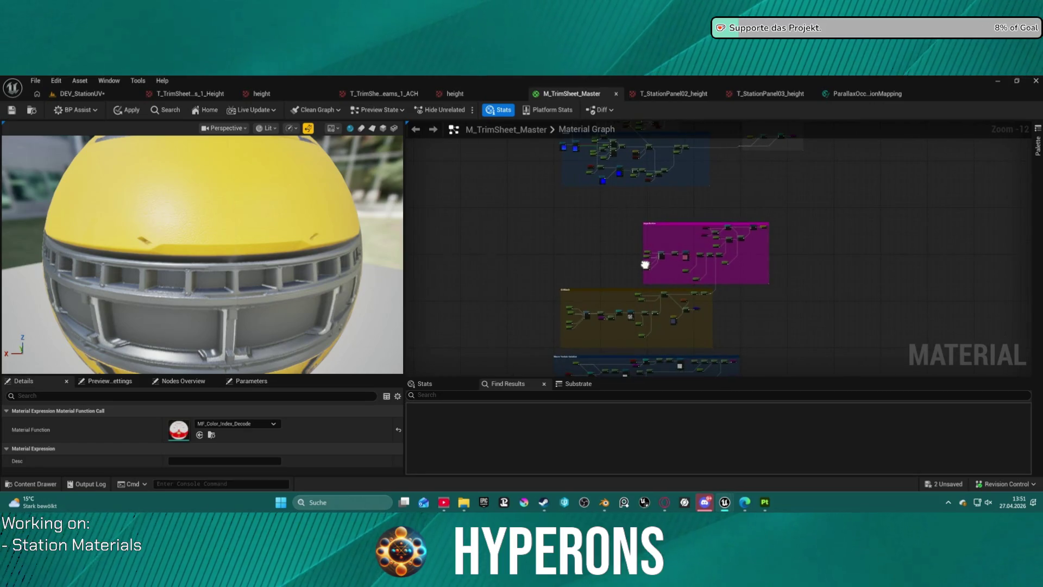
left_click(96, 93)
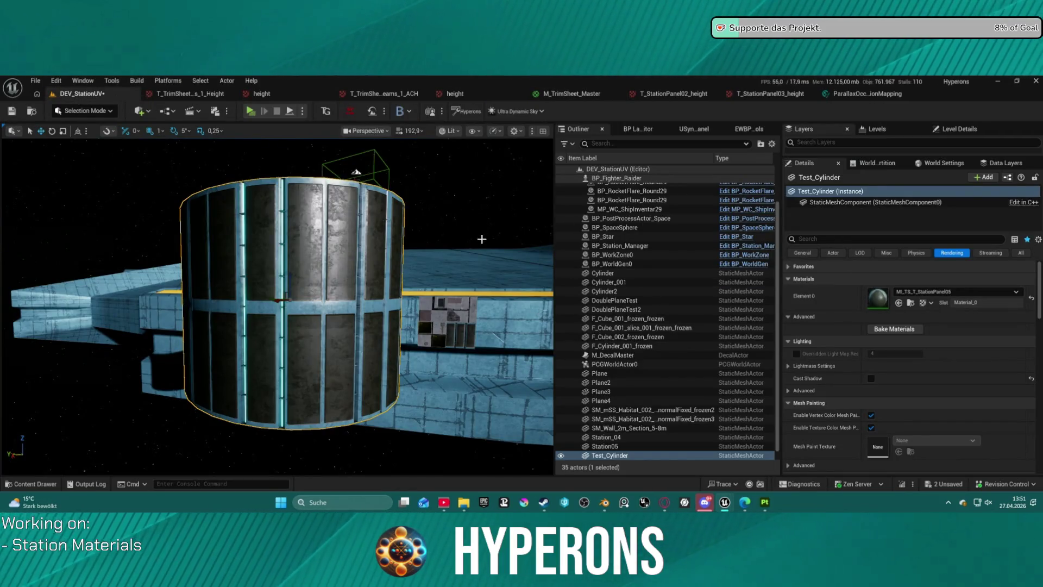
Inspect the BP_Star actor, then turn back and select the Test_Cylinder beside the station
left_click_drag(474, 218, 413, 244)
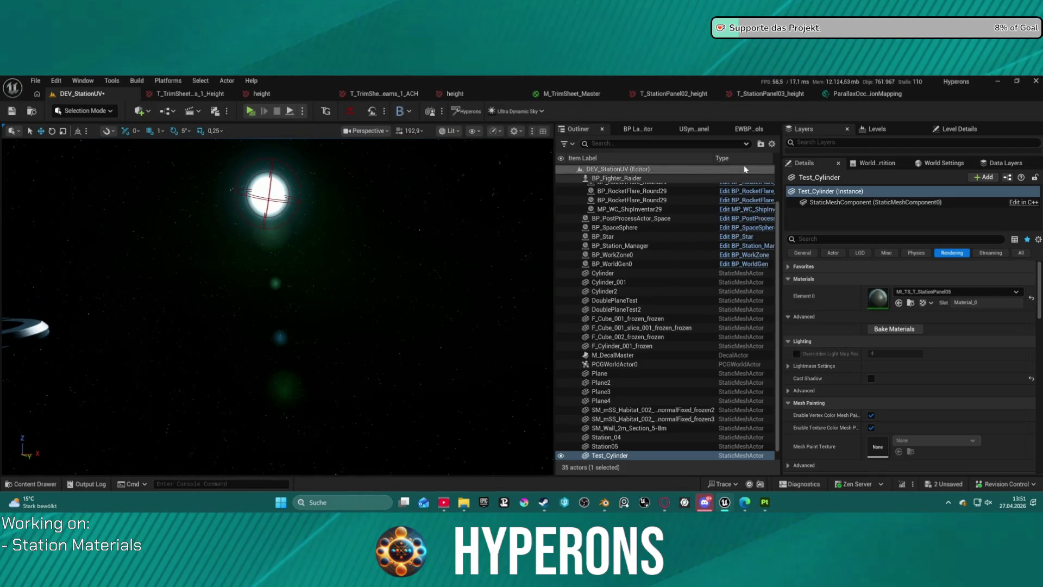
left_click(633, 235)
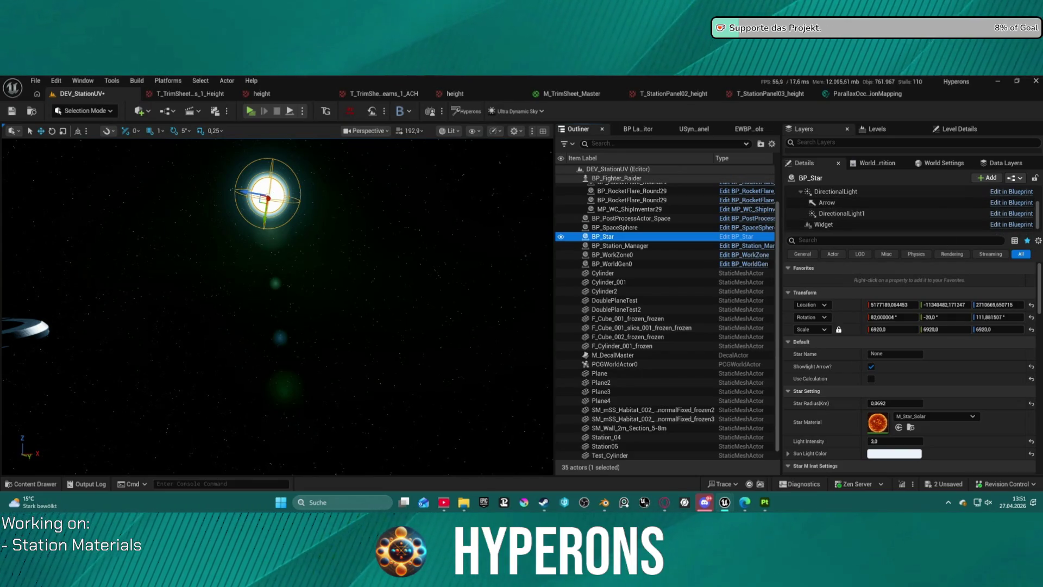
mouse_move(277, 304)
left_mouse_down()
mouse_move(326, 310)
mouse_move(331, 284)
mouse_move(328, 314)
mouse_move(328, 299)
left_mouse_up()
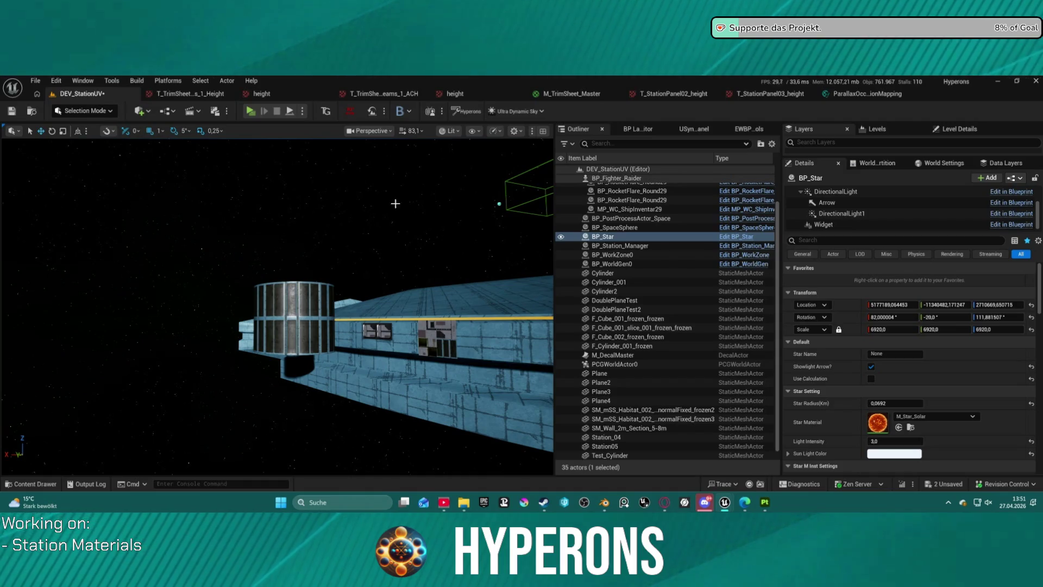
left_click_drag(337, 217, 358, 217)
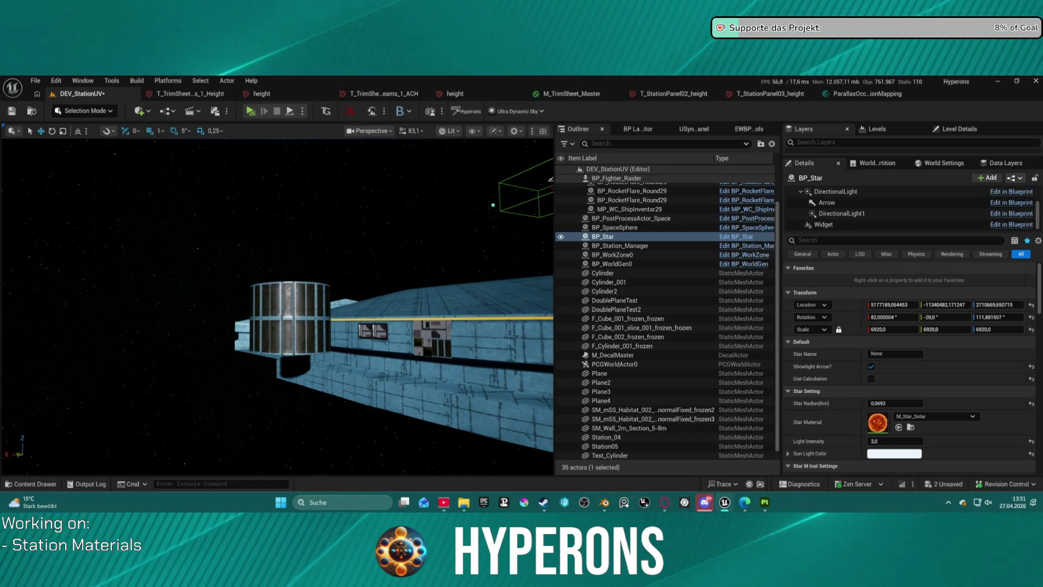
left_click(299, 298)
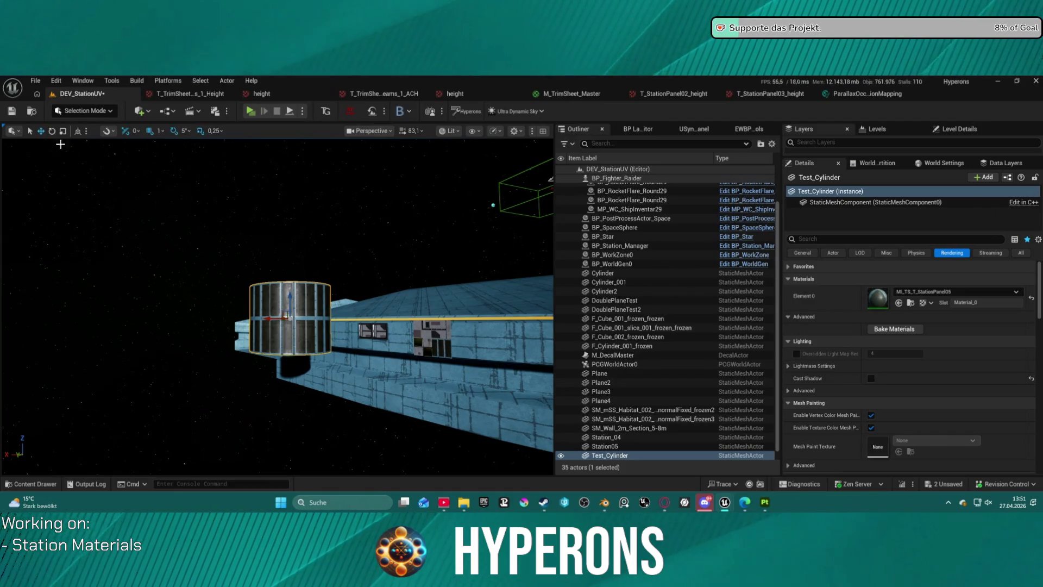
Create a new Empty Level, saving DEV_StationUV first, and paste Test_Cylinder into it
left_click(36, 81)
mouse_move(95, 146)
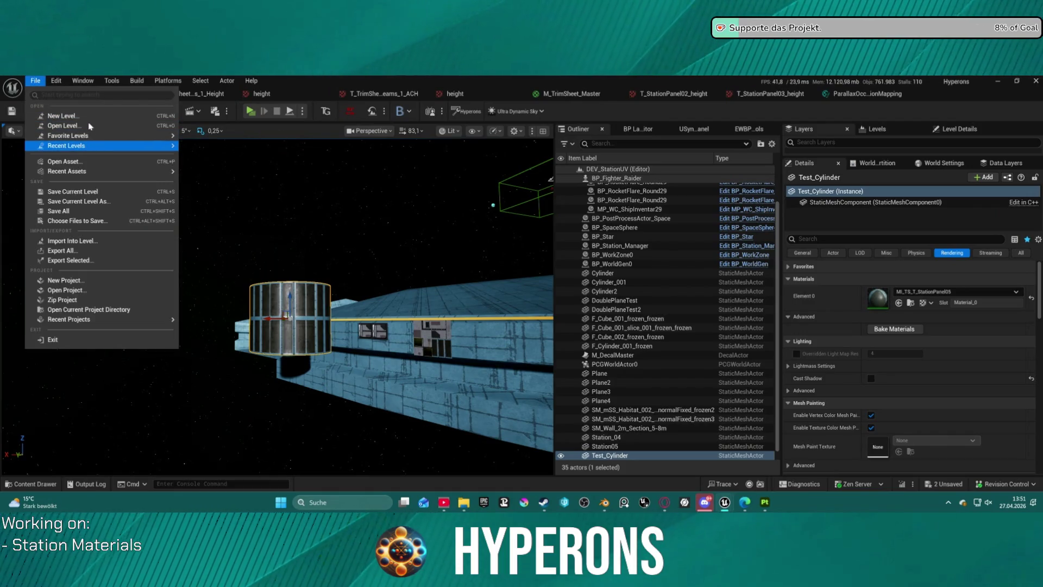
left_click(62, 115)
left_click(595, 232)
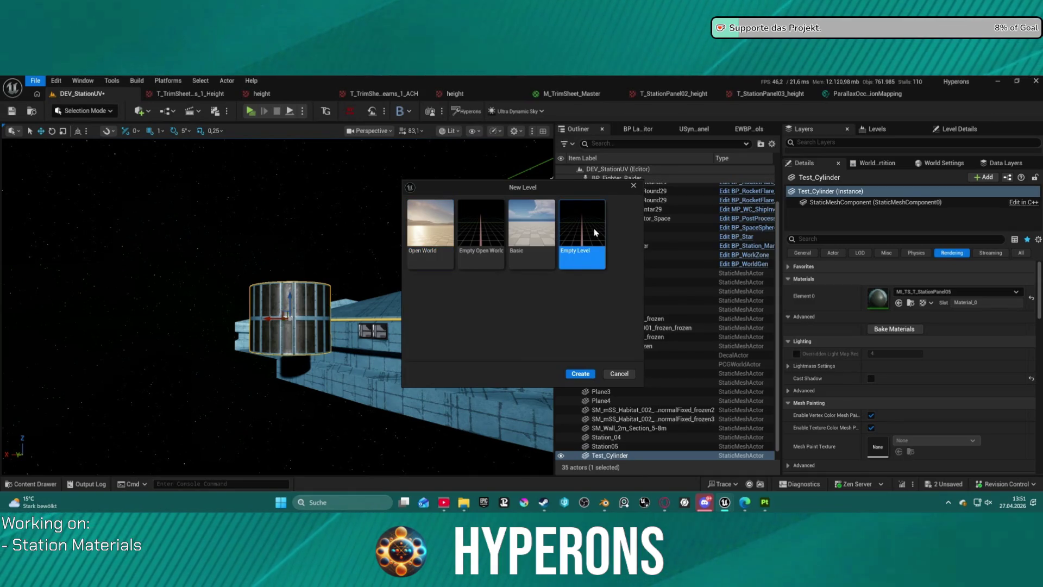
left_click(581, 374)
left_click(546, 391)
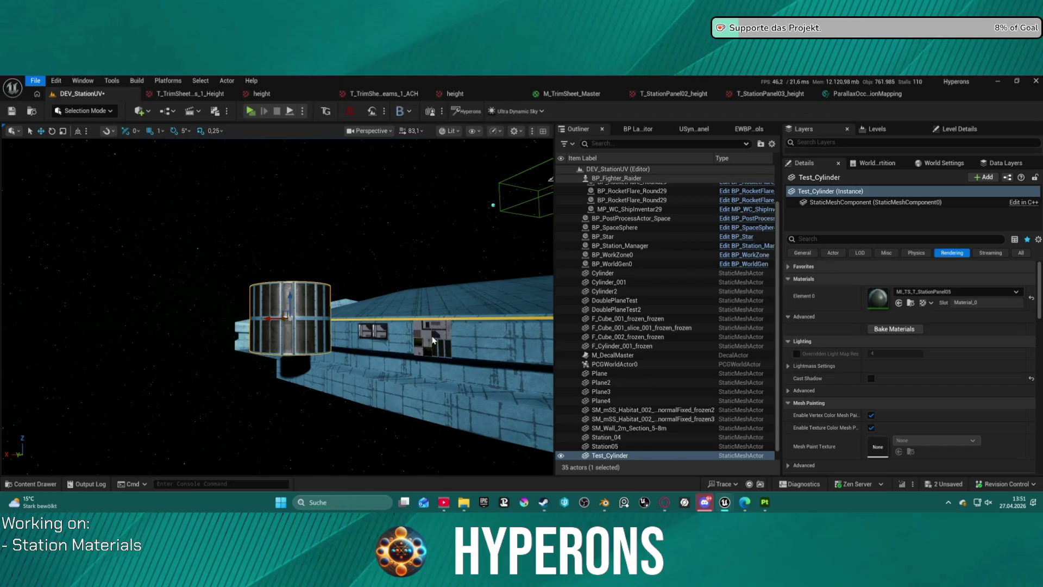
key("ctrl+v")
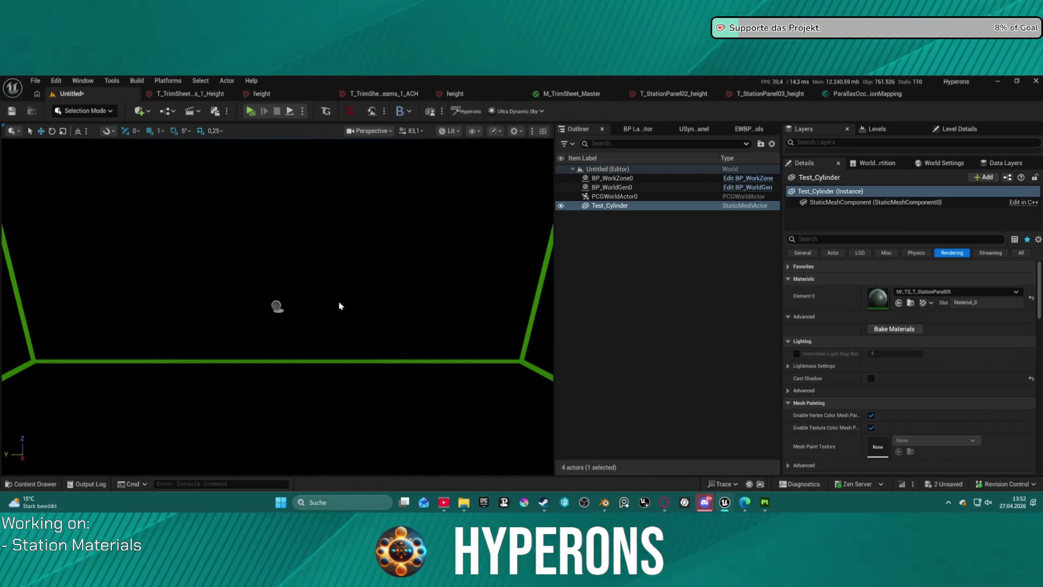
Frame Test_Cylinder and move in close to its MI_TS_T_StationPanel05 trim panels
mouse_move(340, 306)
left_mouse_down()
mouse_move(289, 305)
mouse_move(288, 351)
left_mouse_up()
key("f")
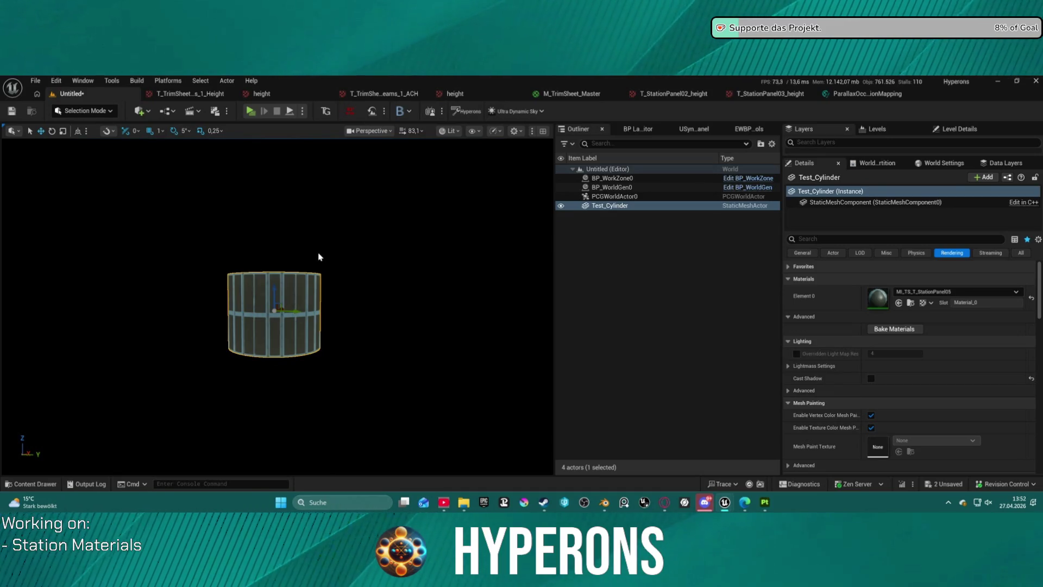
left_click_drag(336, 254, 326, 242)
left_click_drag(133, 321, 127, 324)
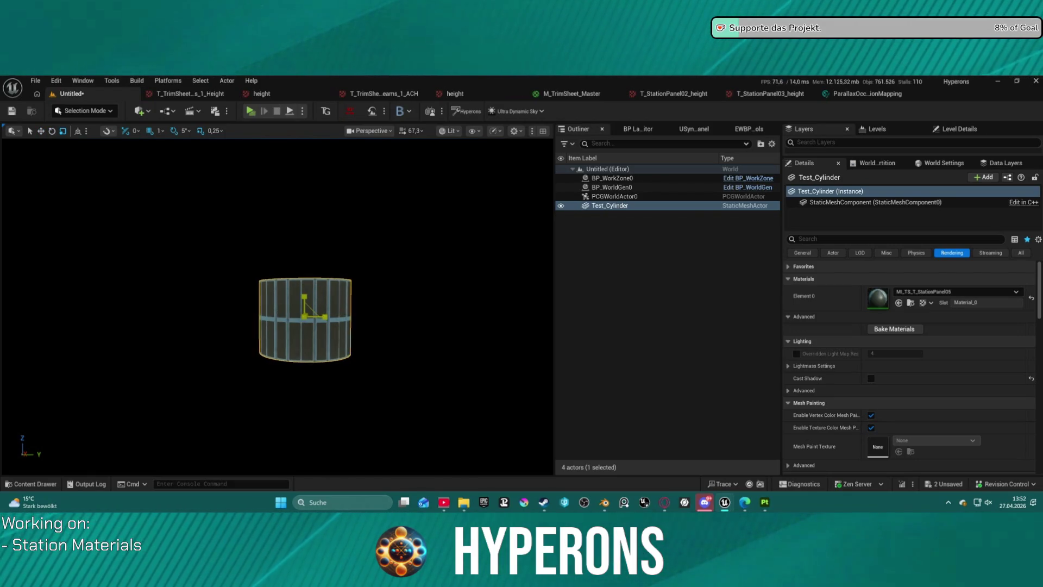
left_click_drag(128, 325, 128, 321)
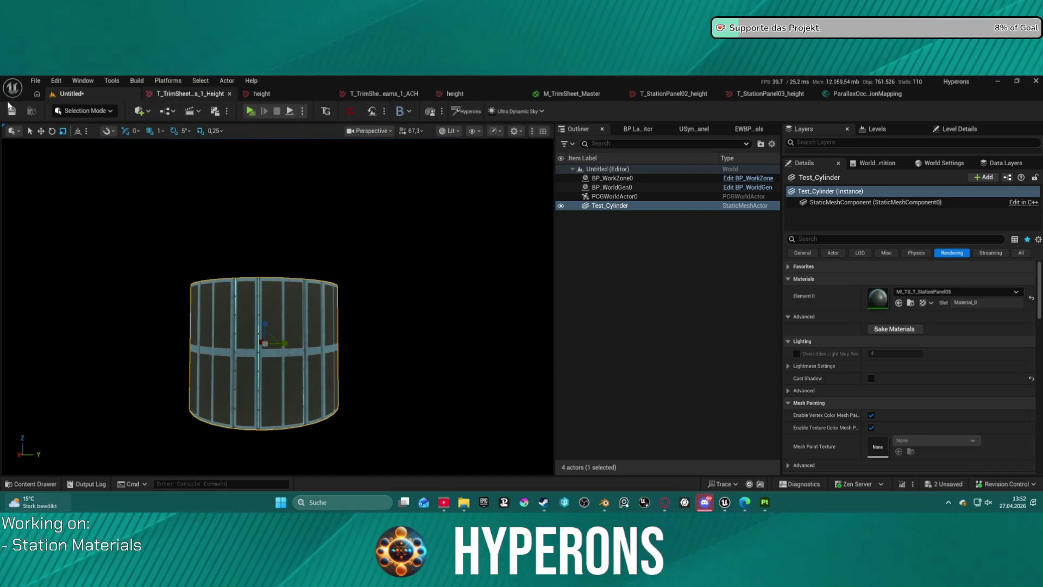
Reopen DEV_StationUV from Recent Levels, discarding the Untitled level without saving
left_click(34, 81)
mouse_move(95, 136)
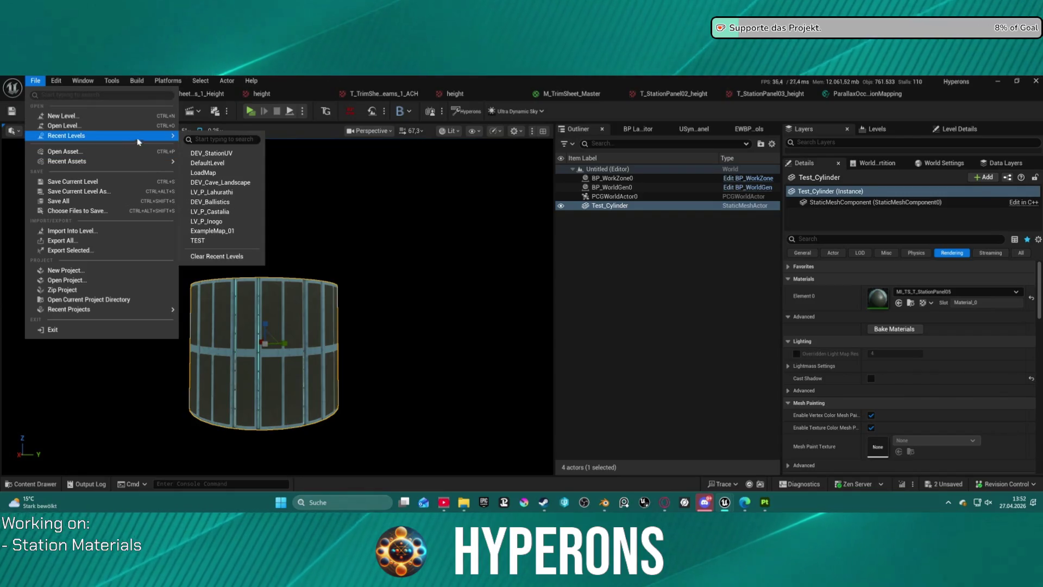
left_click(227, 154)
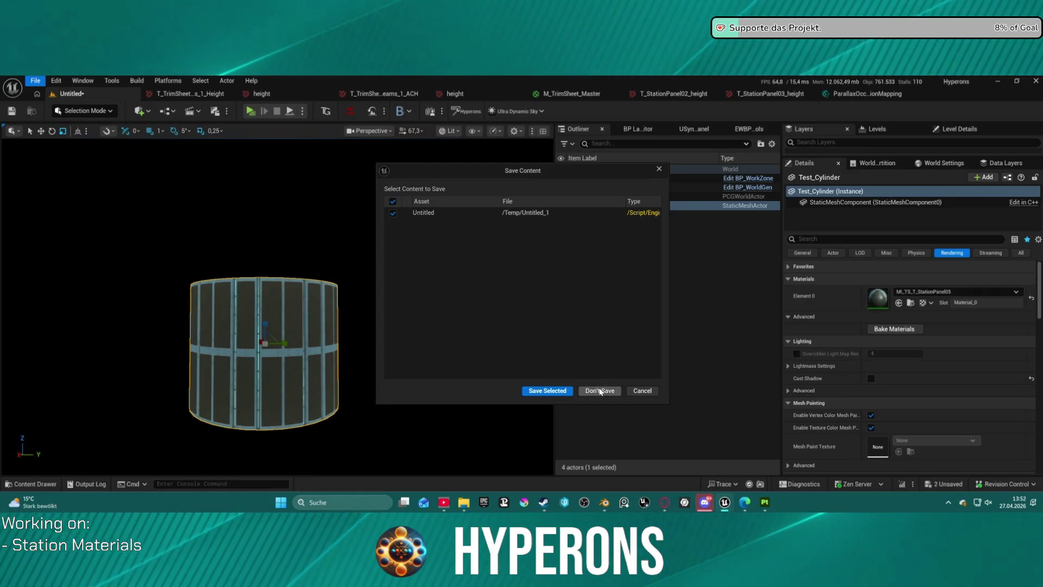
left_click(601, 392)
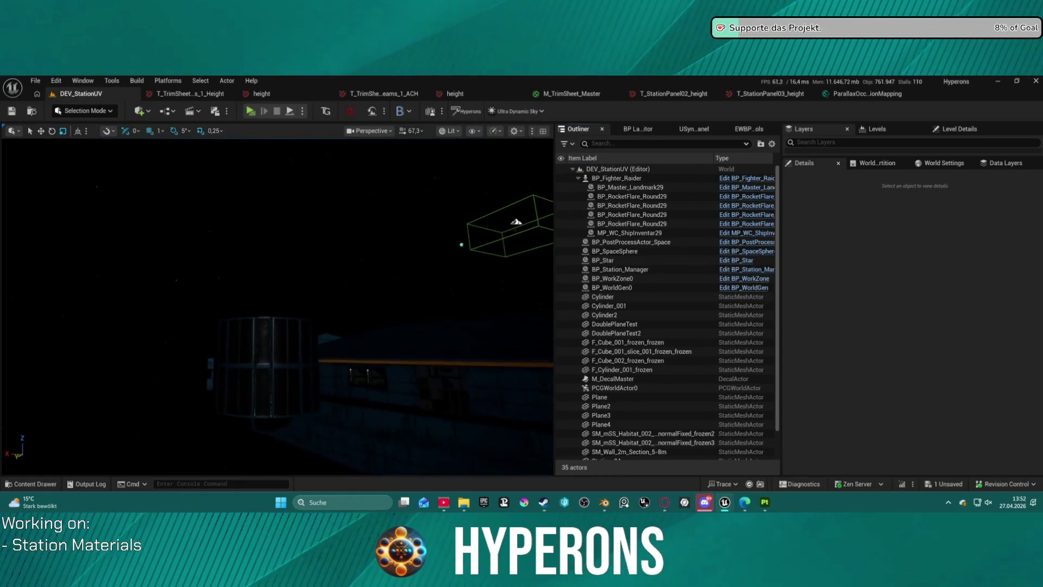
Fly the viewport around the station ring and past the wireframe box to the glowing BP_Fighter_Raider ship
key("w")
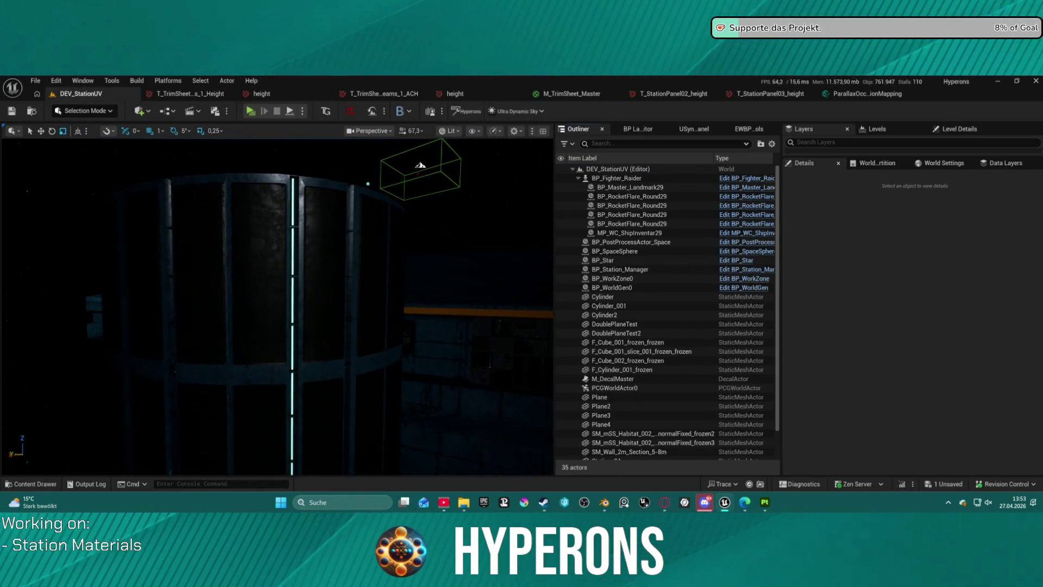
key("c")
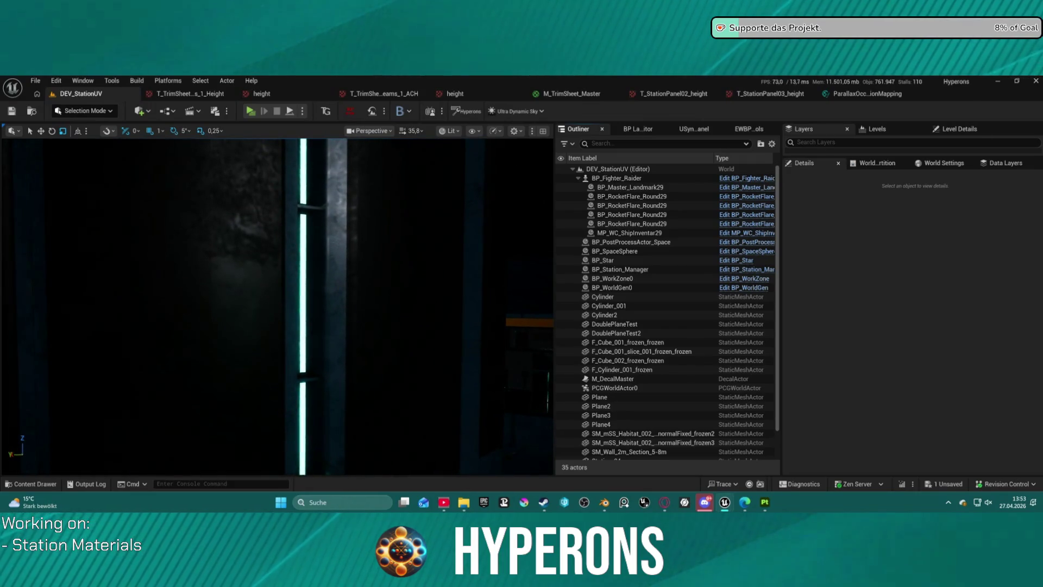
key("s")
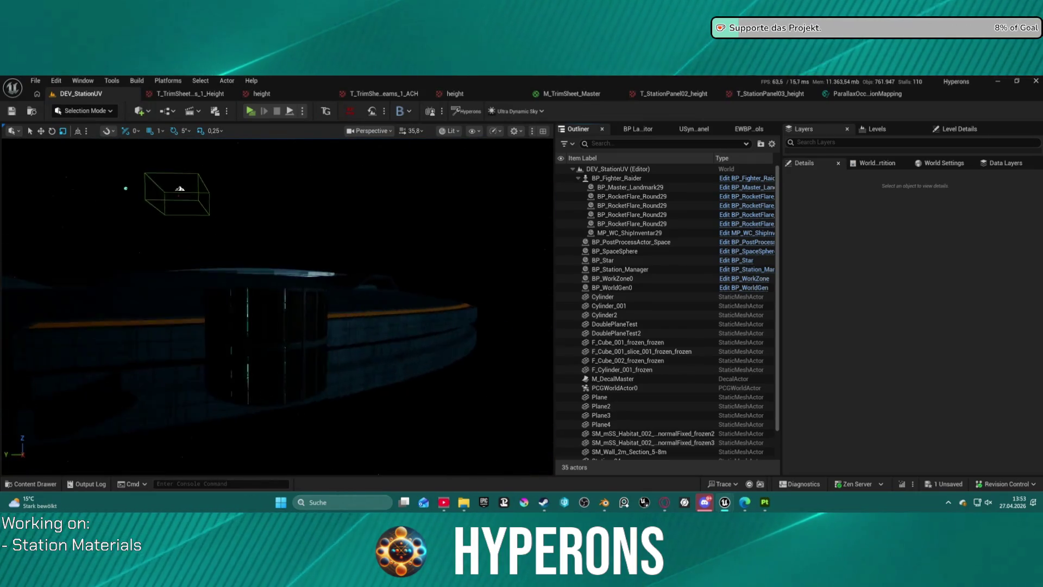
key("a")
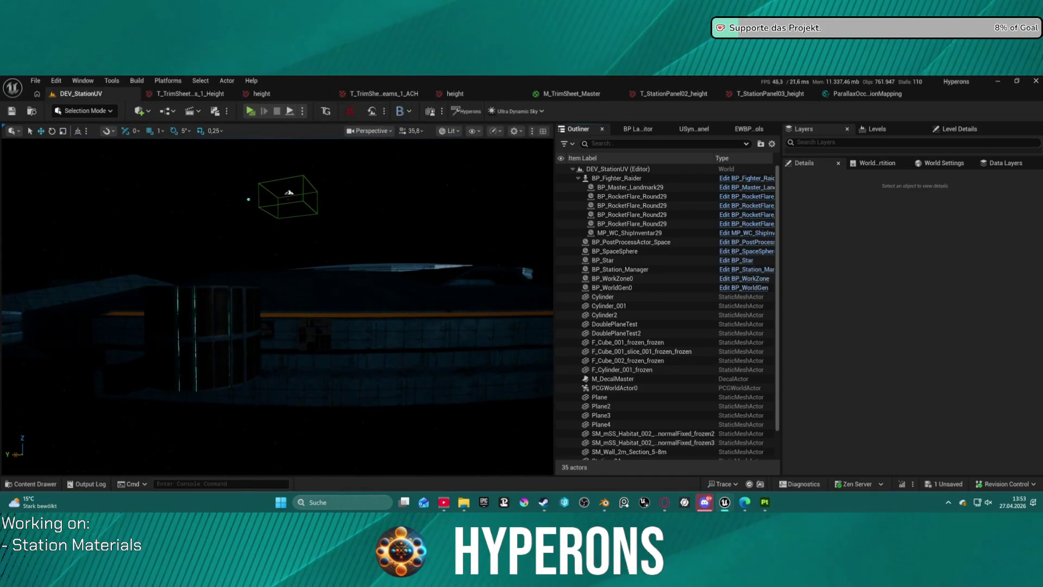
key("e")
key("q")
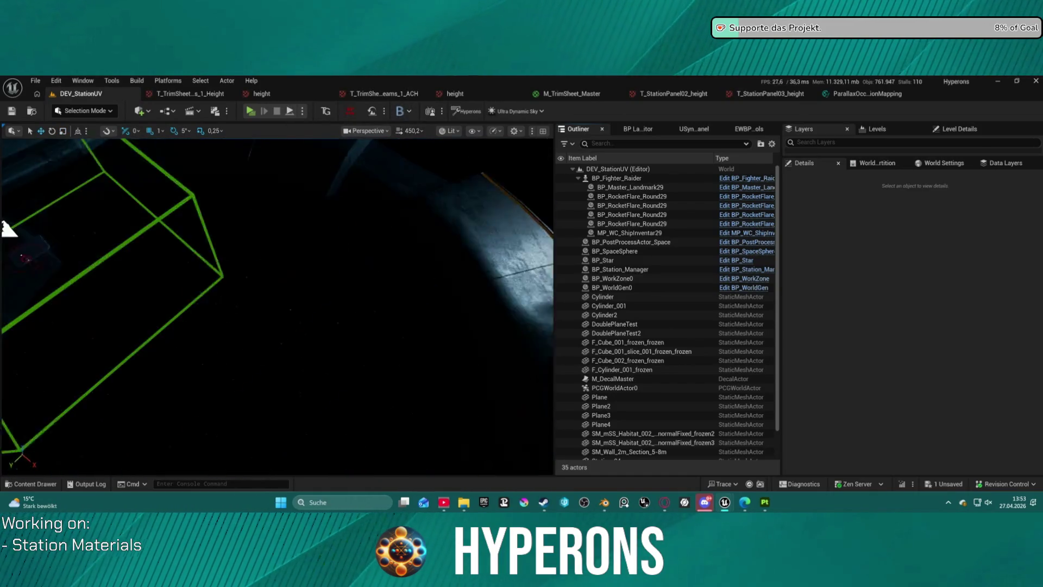
key("w")
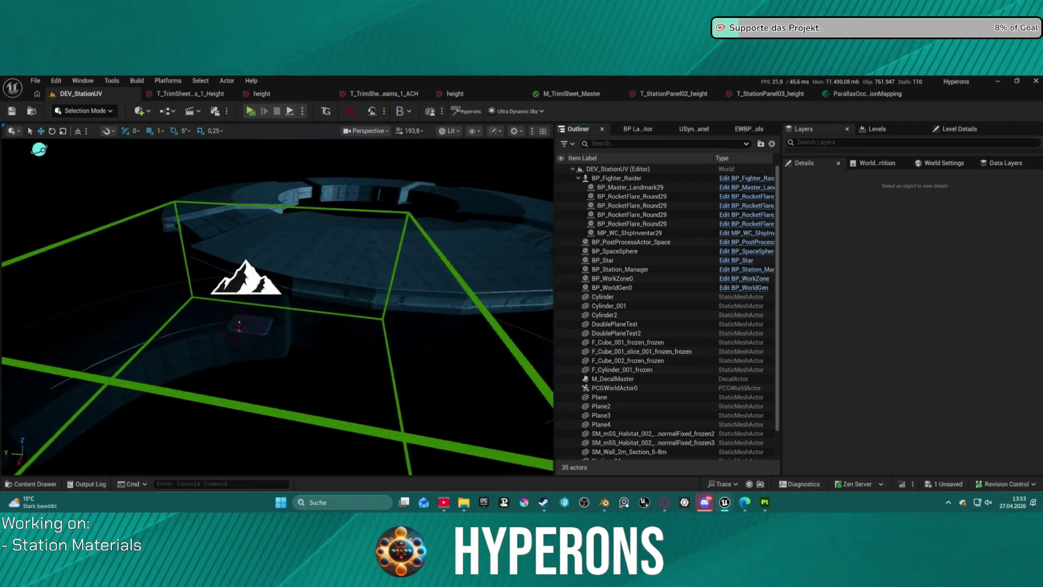
key("w")
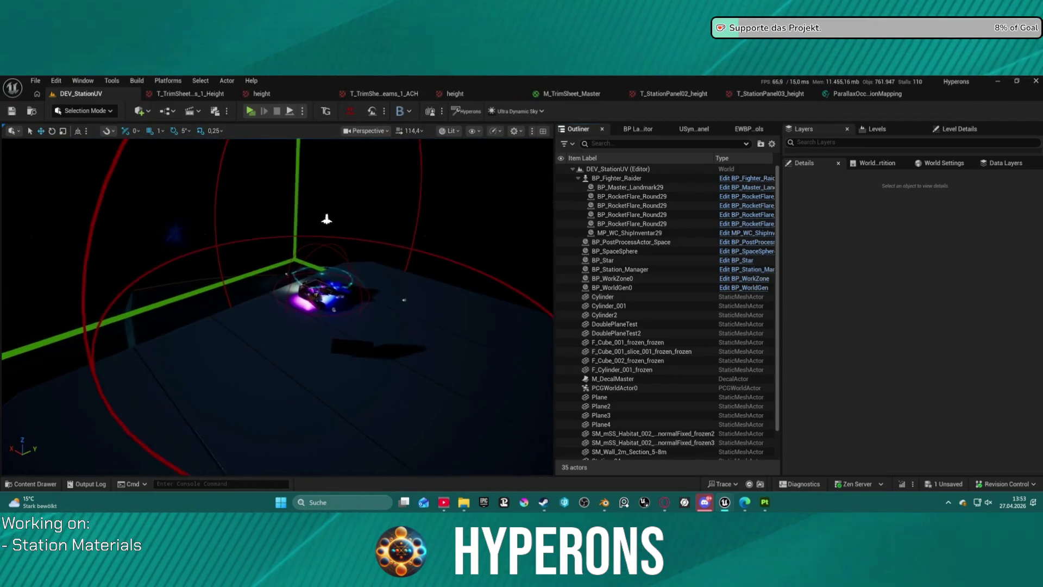
key("w")
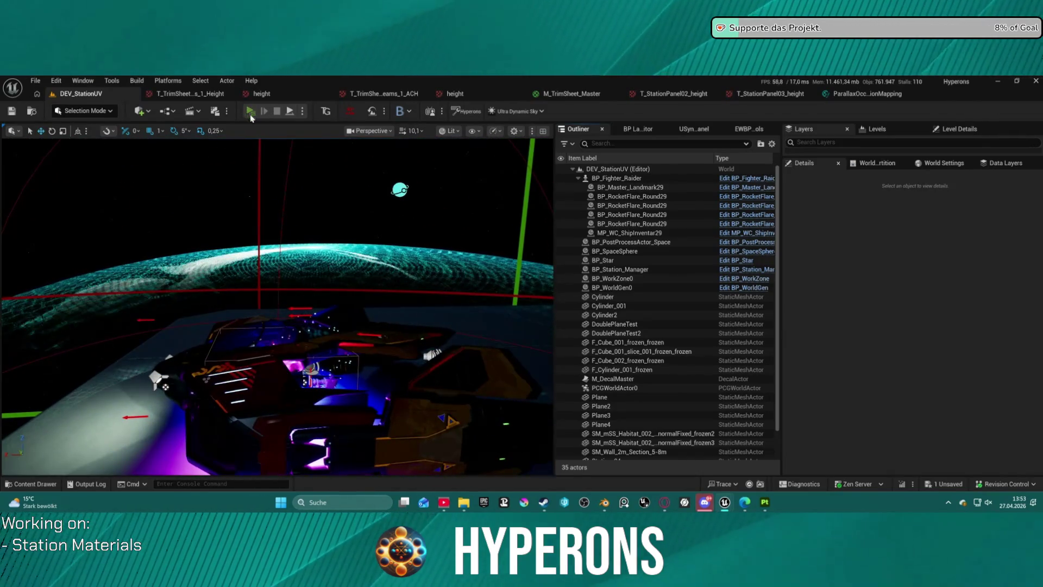
left_click(250, 111)
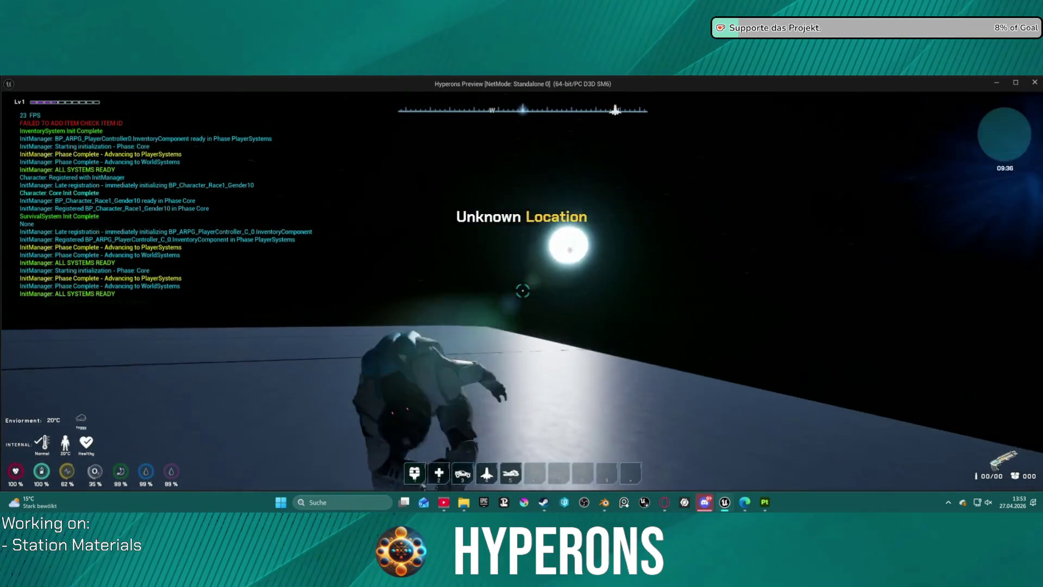
key("w")
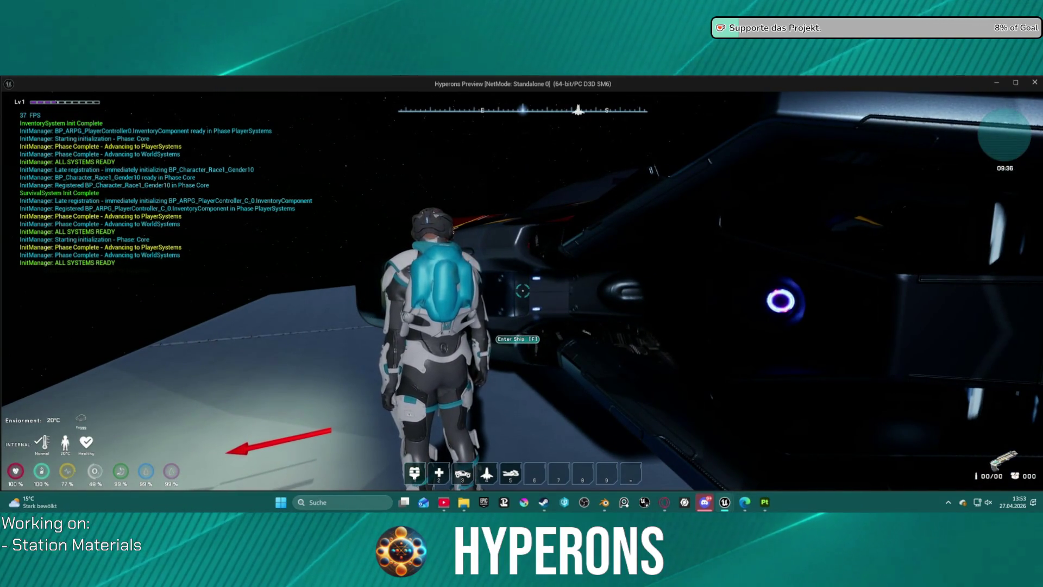
key("f")
key("space")
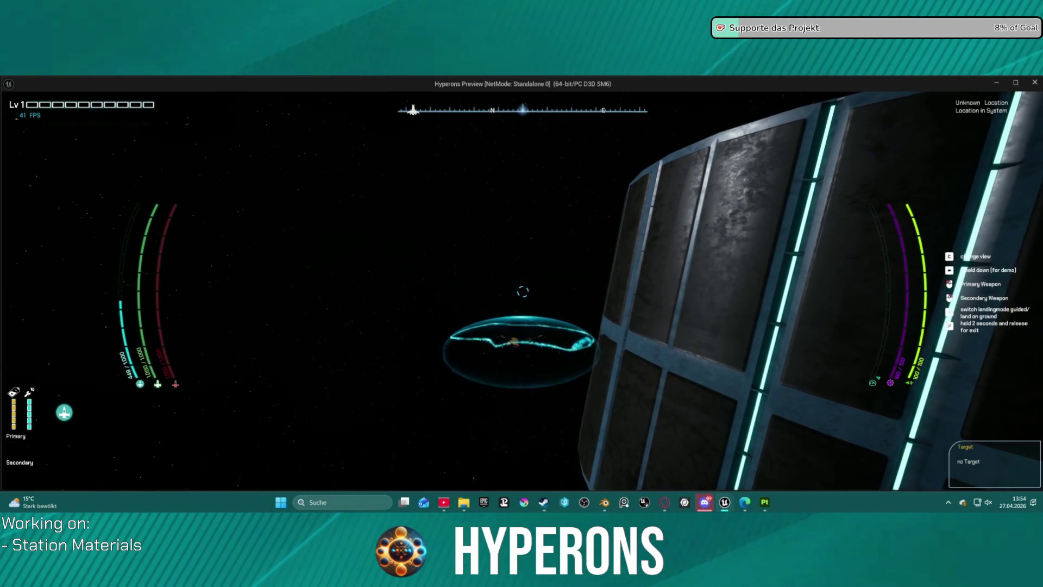
key("Escape")
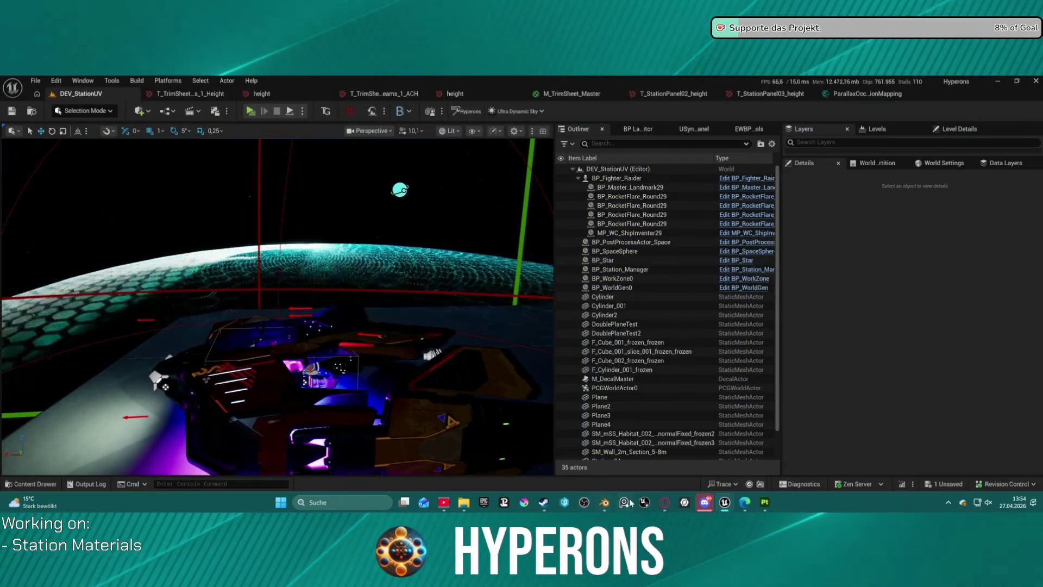
mouse_move(671, 507)
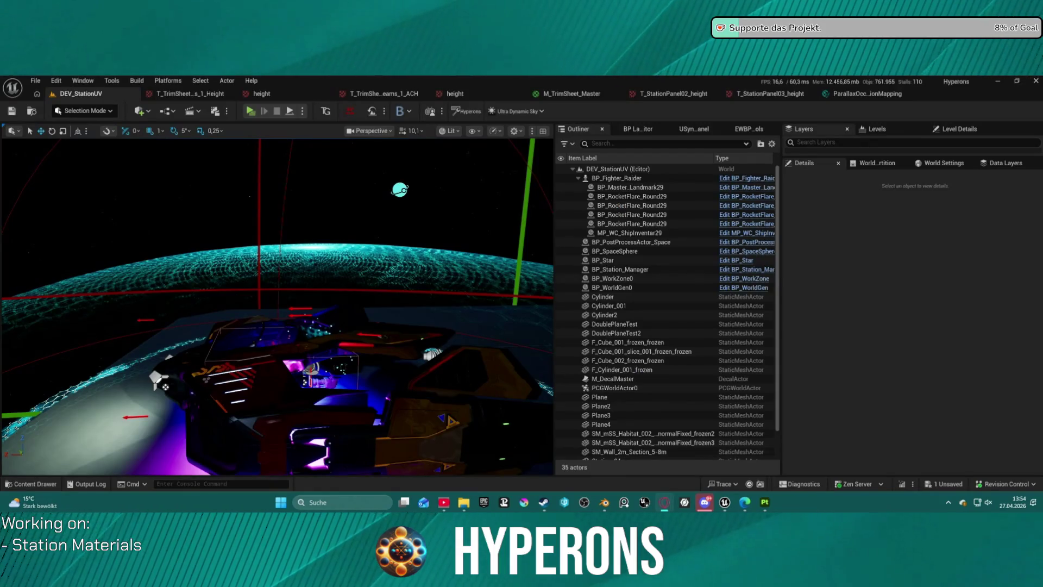